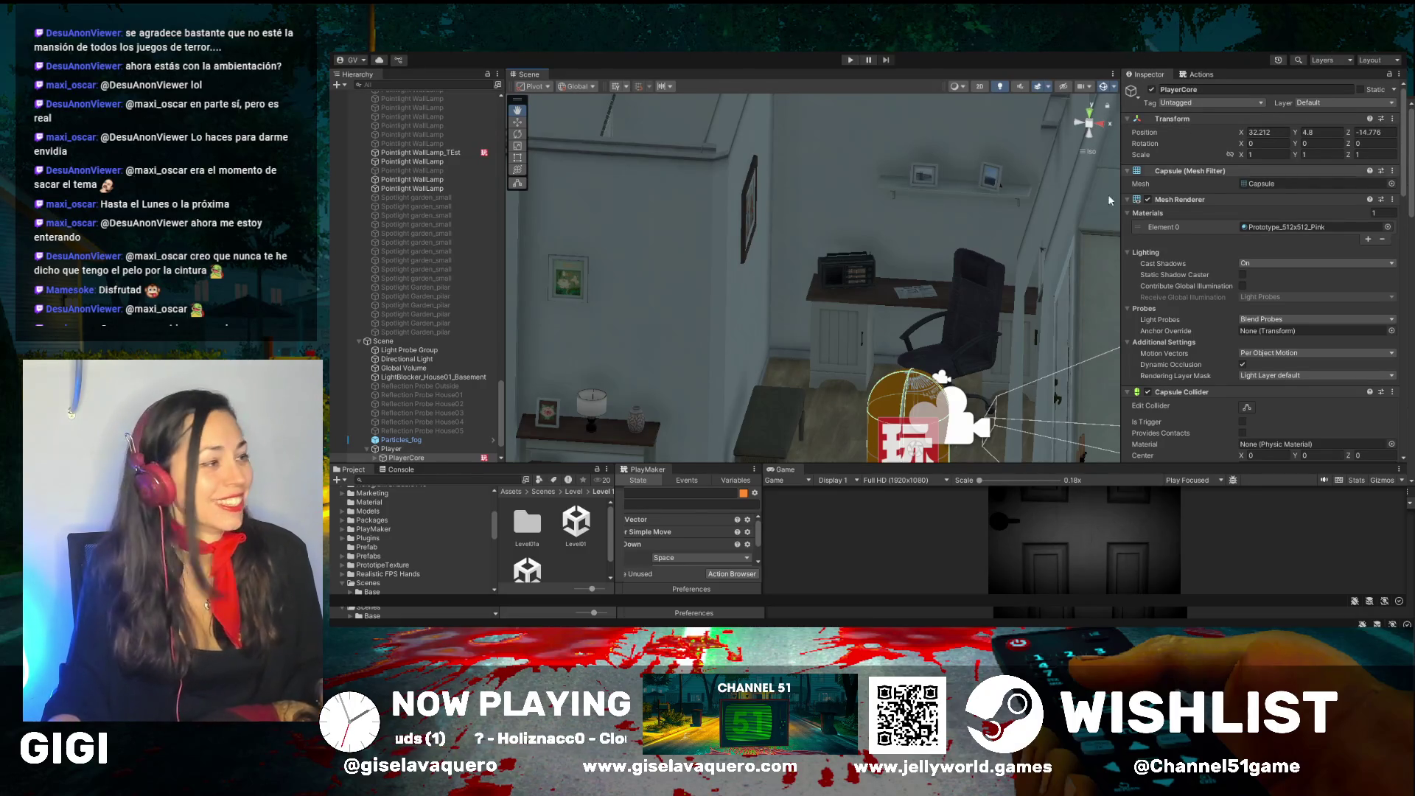
- Deactivate the D_radio object on the desk, then reframe the view toward another wall
click(518, 123)
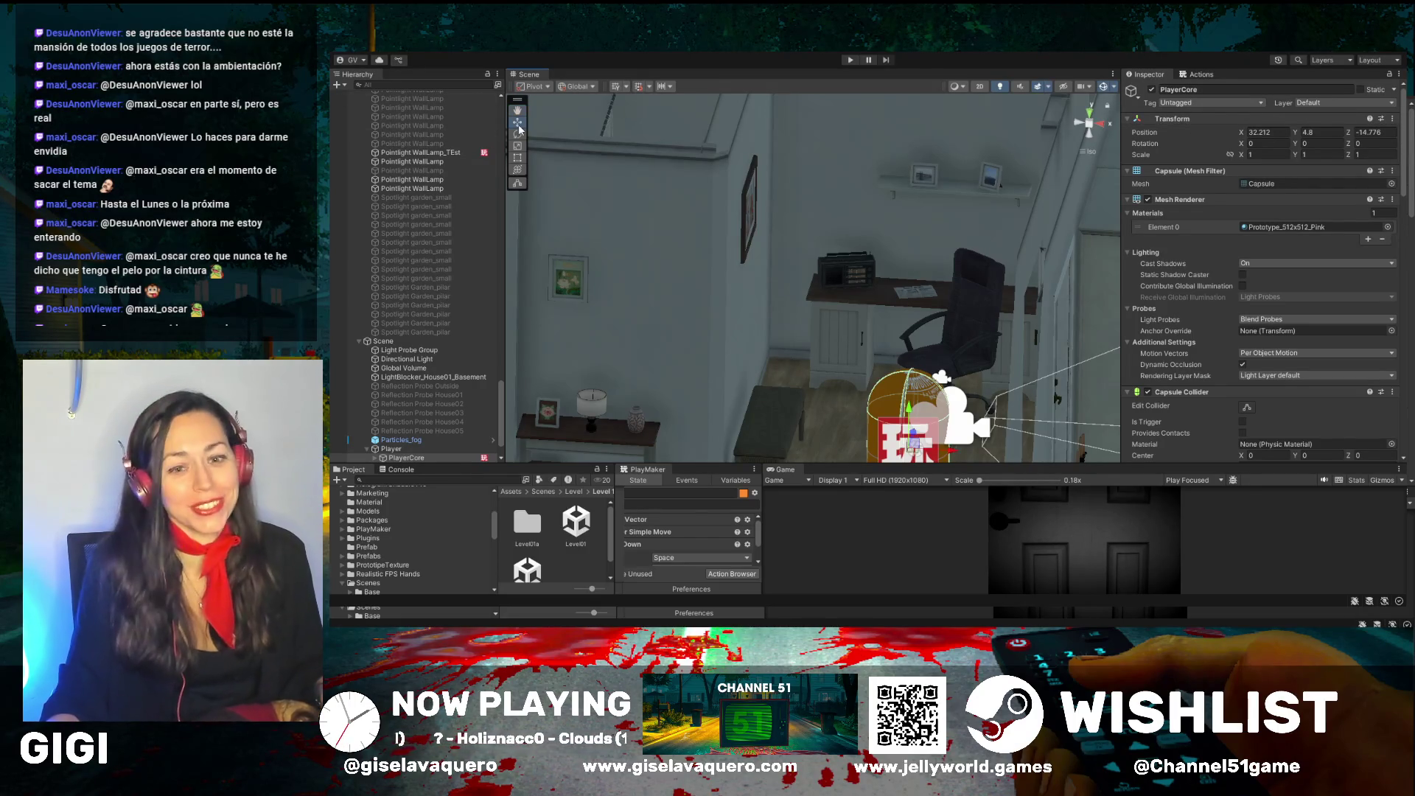
click(840, 267)
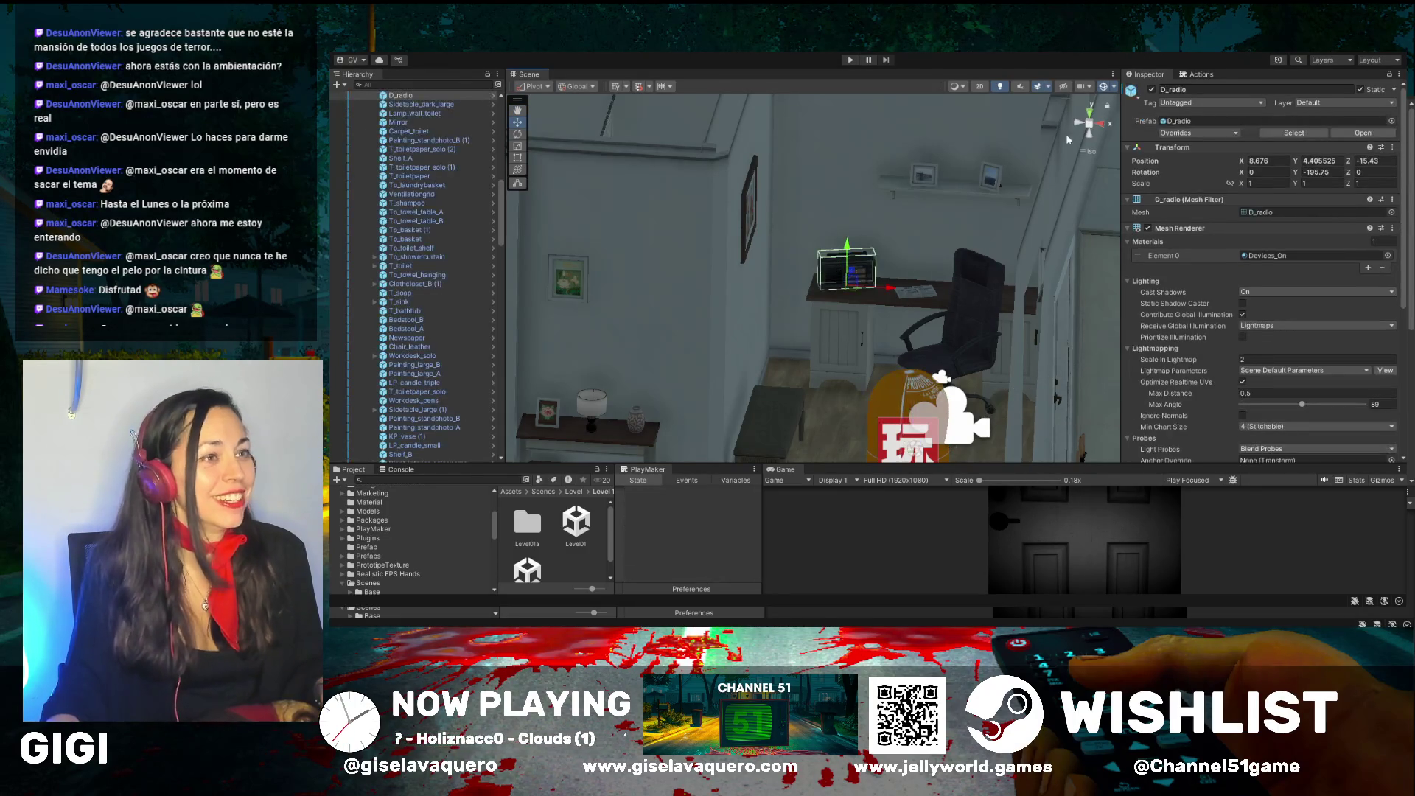
click(1152, 89)
key(f)
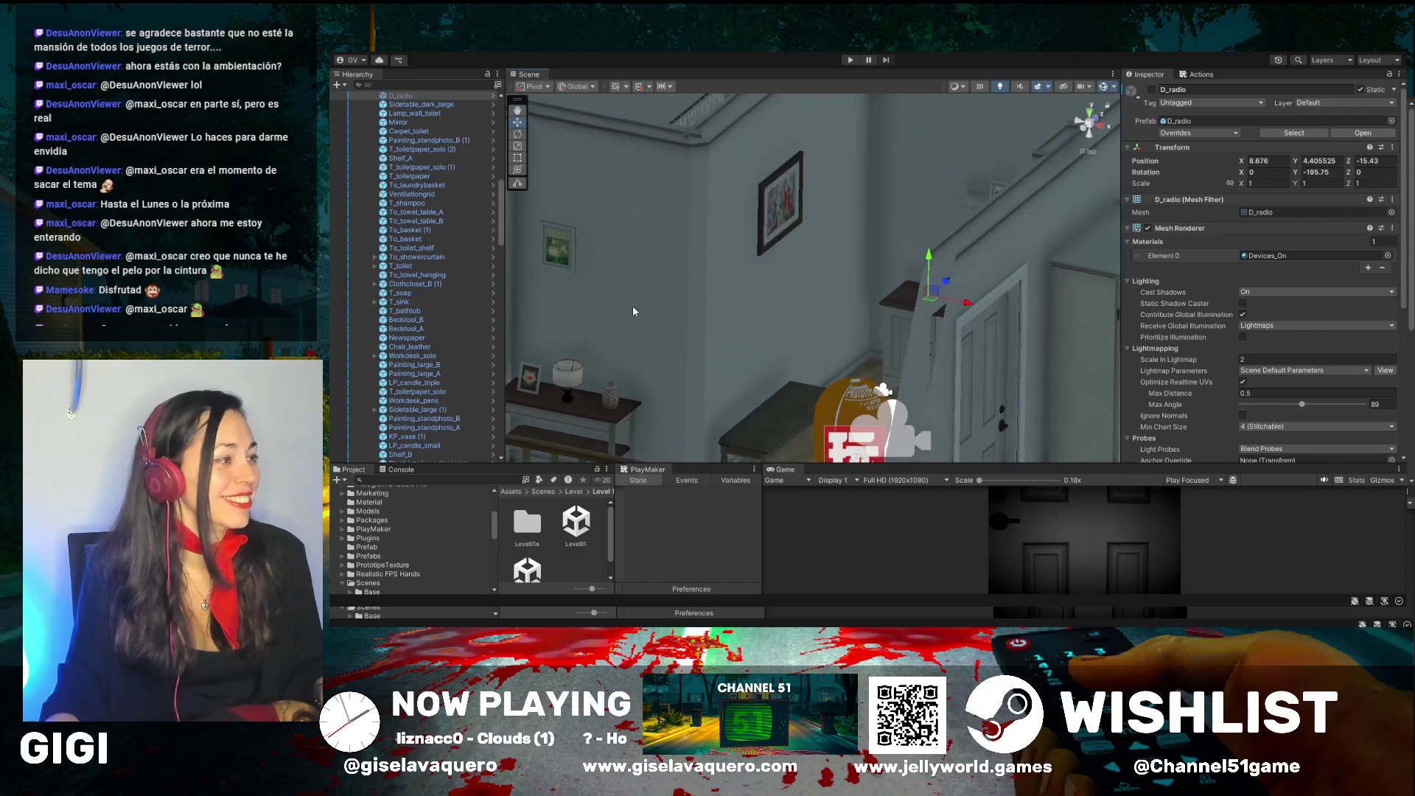
mouse_move(844, 297)
mouse_down()
mouse_move(818, 294)
mouse_move(843, 334)
mouse_move(875, 327)
mouse_move(824, 327)
mouse_move(813, 373)
mouse_move(781, 275)
mouse_move(772, 355)
mouse_move(689, 274)
mouse_move(802, 289)
mouse_move(672, 319)
mouse_move(907, 325)
mouse_move(647, 310)
mouse_move(691, 319)
mouse_move(664, 328)
mouse_move(948, 225)
mouse_move(929, 194)
mouse_move(913, 231)
mouse_move(922, 271)
mouse_move(821, 369)
mouse_move(953, 308)
mouse_move(840, 335)
mouse_move(878, 333)
mouse_up()
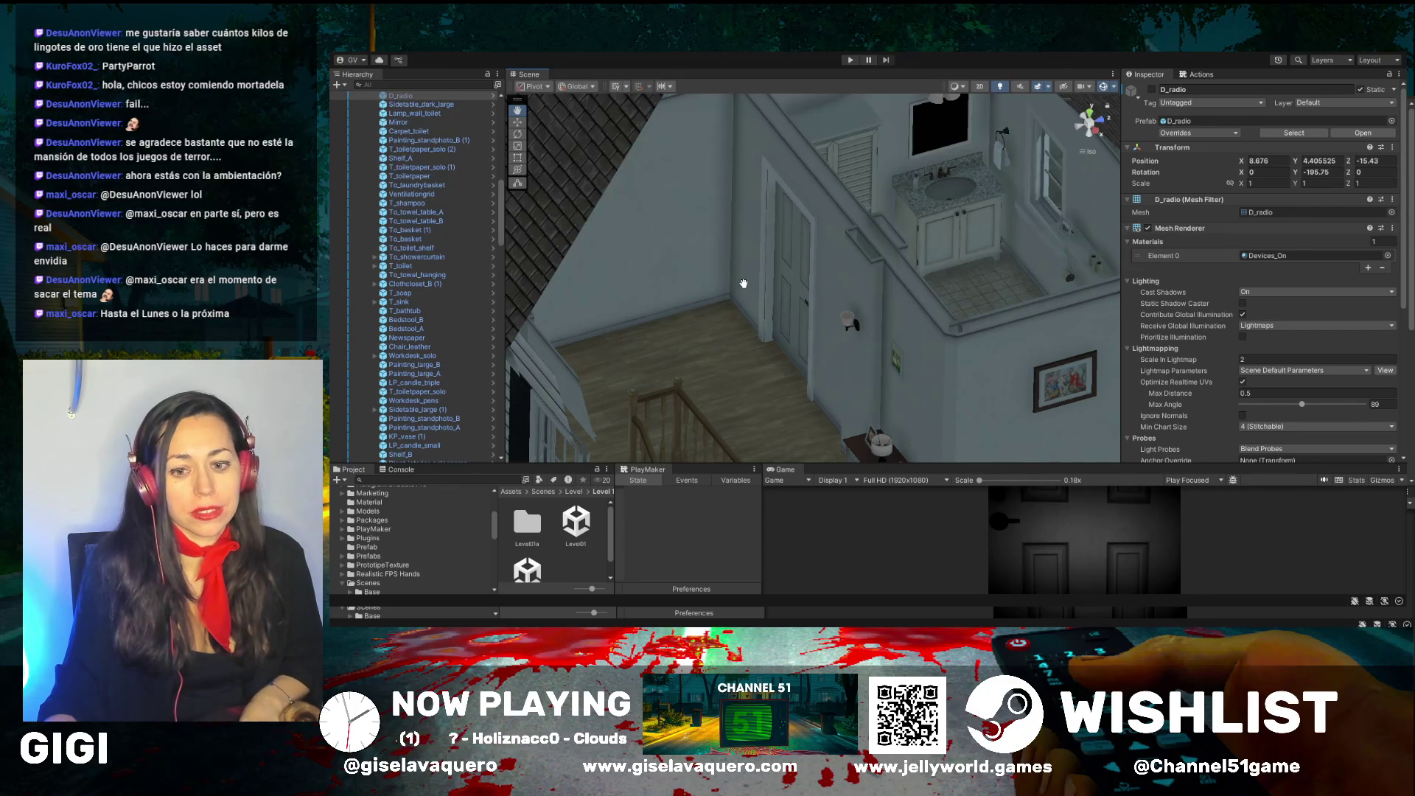
- Orbit past the bathroom and pan toward the door and stairs to reveal the landing table
drag(743, 283, 892, 306)
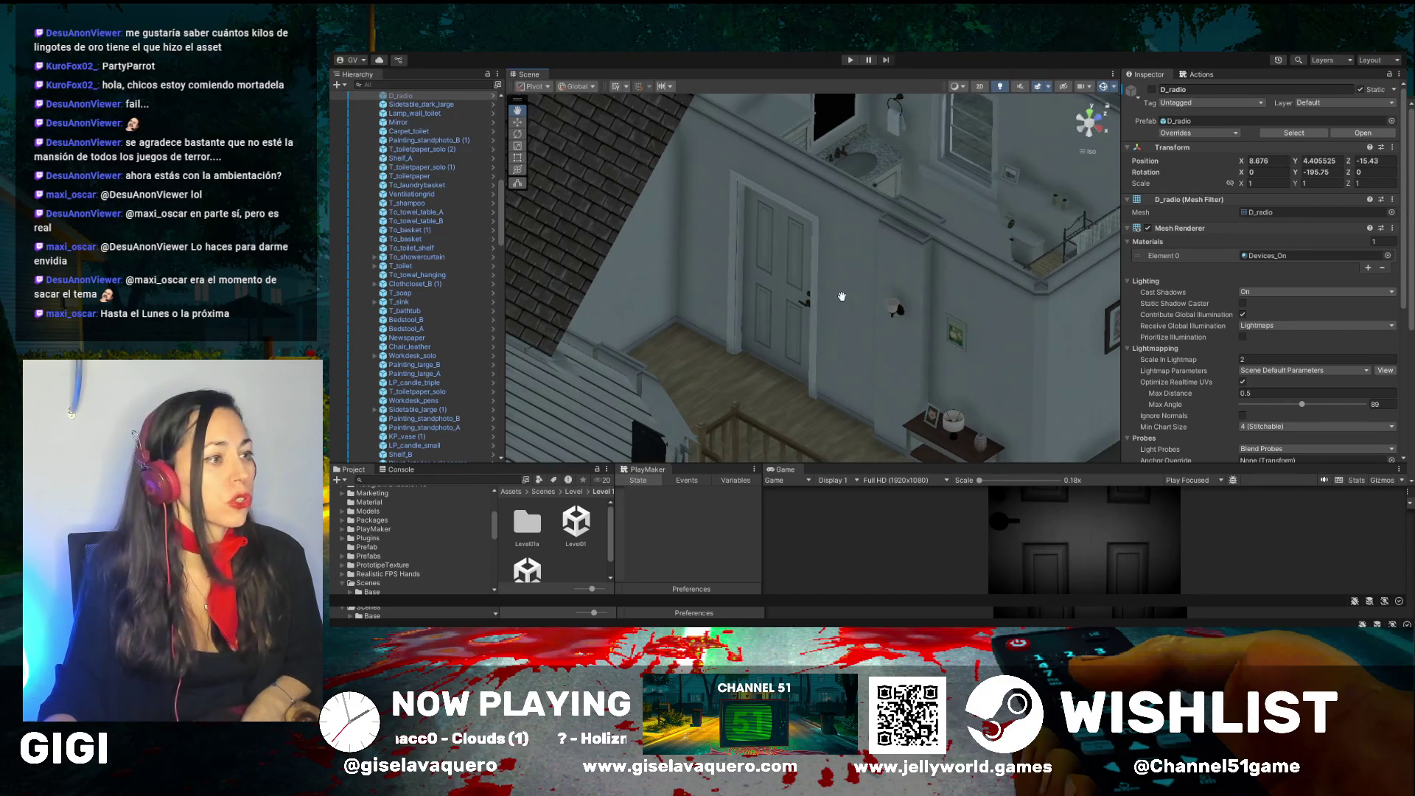
mouse_move(843, 300)
mouse_down()
mouse_move(881, 258)
mouse_move(698, 276)
mouse_move(757, 296)
mouse_move(741, 289)
mouse_move(737, 309)
mouse_move(761, 284)
mouse_move(815, 354)
mouse_move(955, 251)
mouse_move(891, 331)
mouse_move(854, 324)
mouse_move(853, 370)
mouse_move(938, 364)
mouse_move(950, 337)
mouse_move(721, 310)
mouse_move(923, 311)
mouse_move(845, 301)
mouse_move(855, 263)
mouse_move(822, 345)
mouse_up()
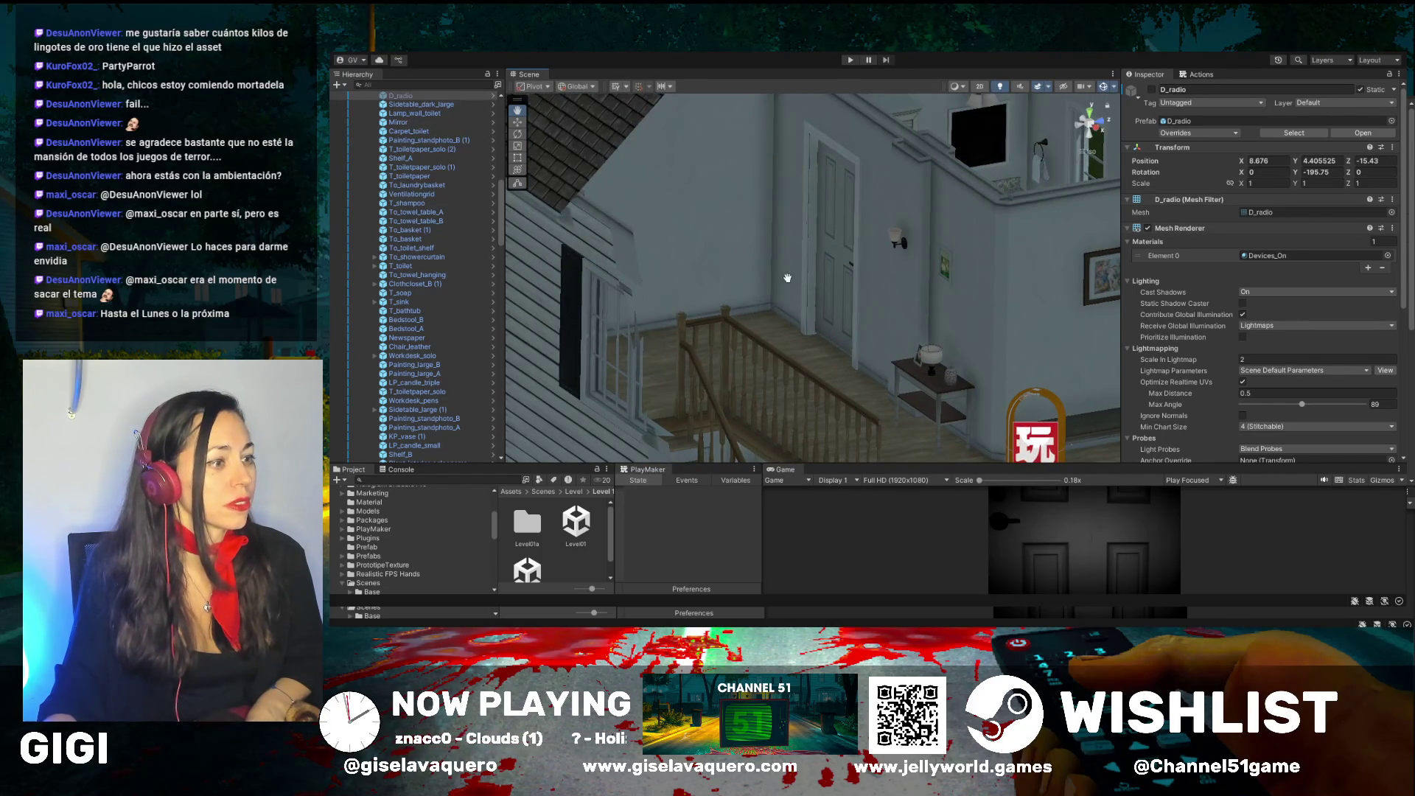
- Deactivate Lamp_table_B on the landing table, then shift the view toward the upstairs bathroom
click(516, 121)
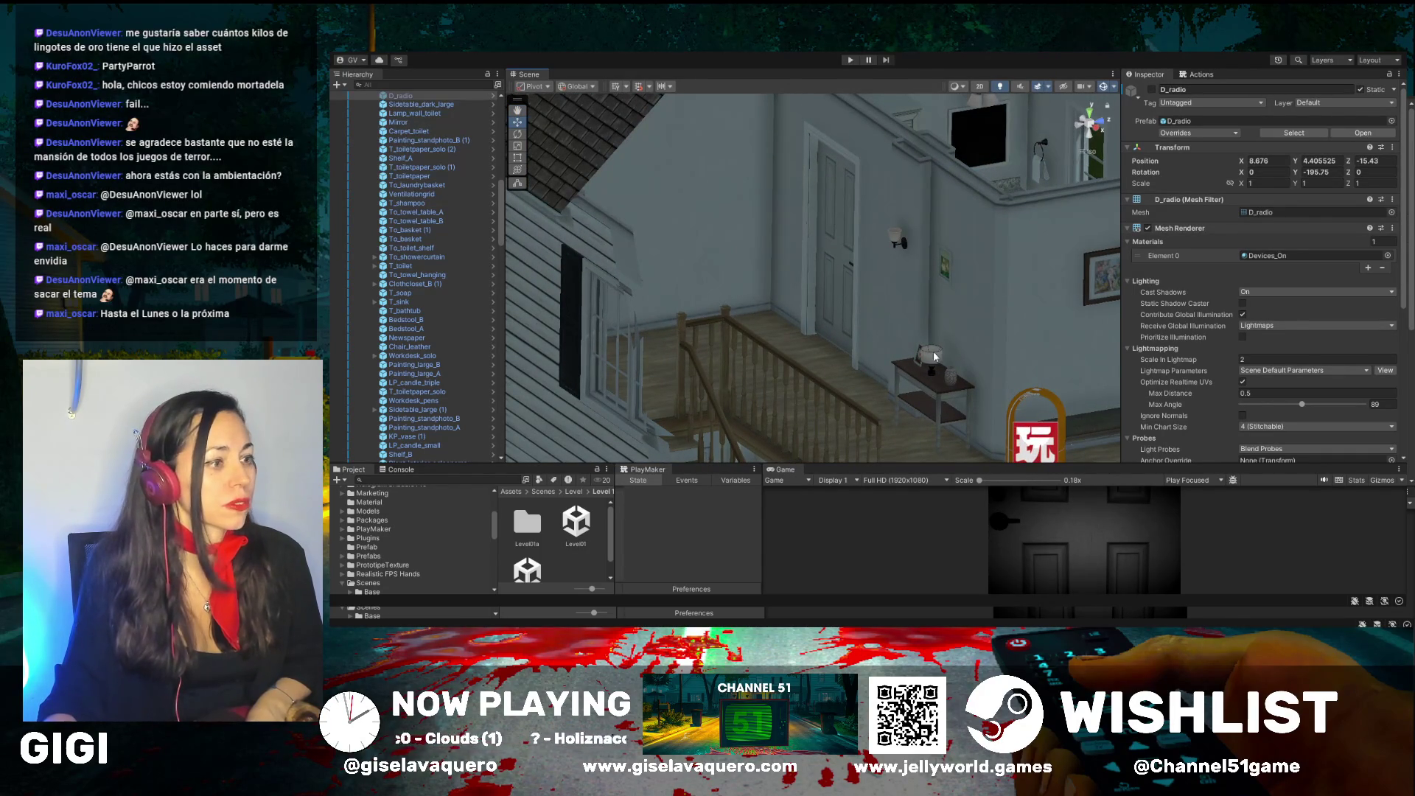
click(934, 357)
click(1150, 89)
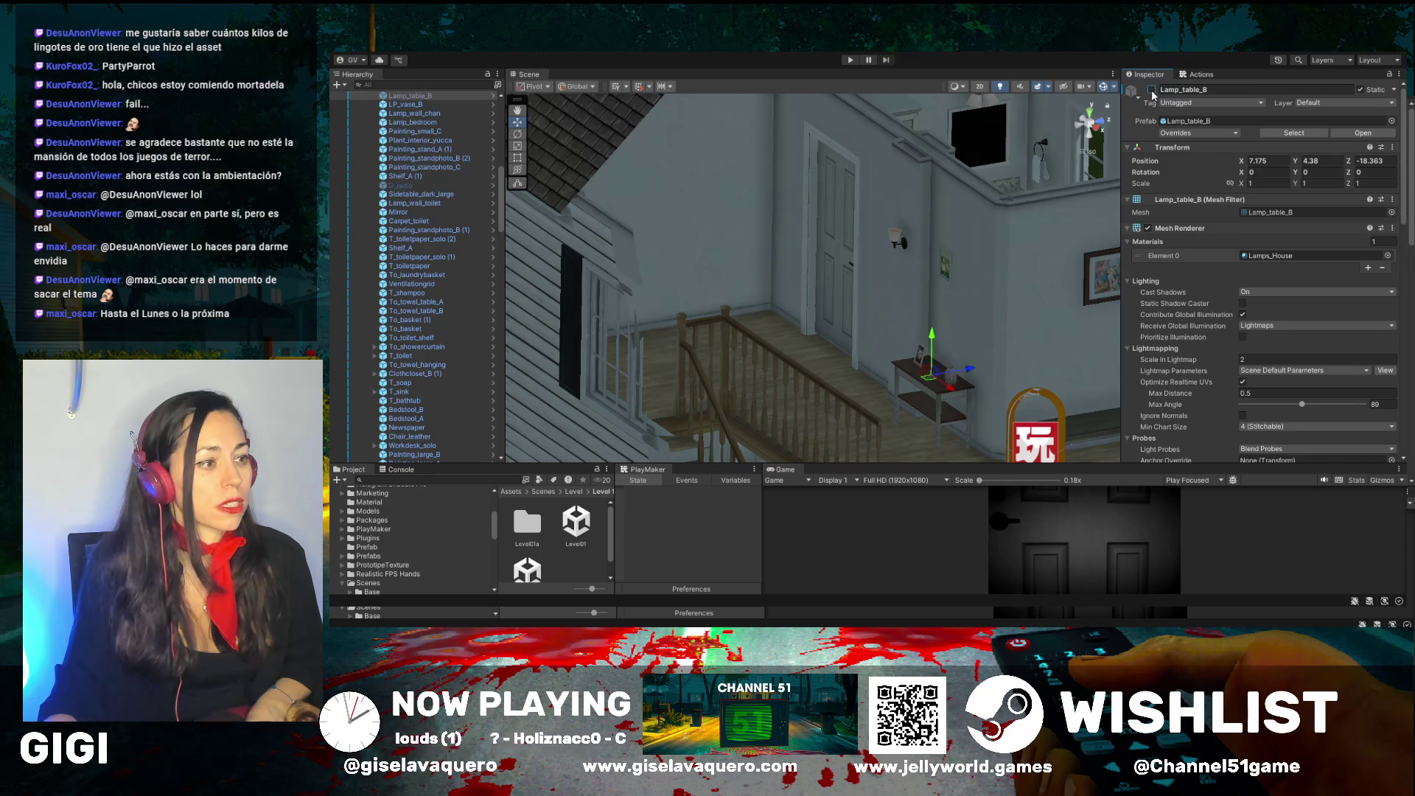
drag(949, 208, 885, 221)
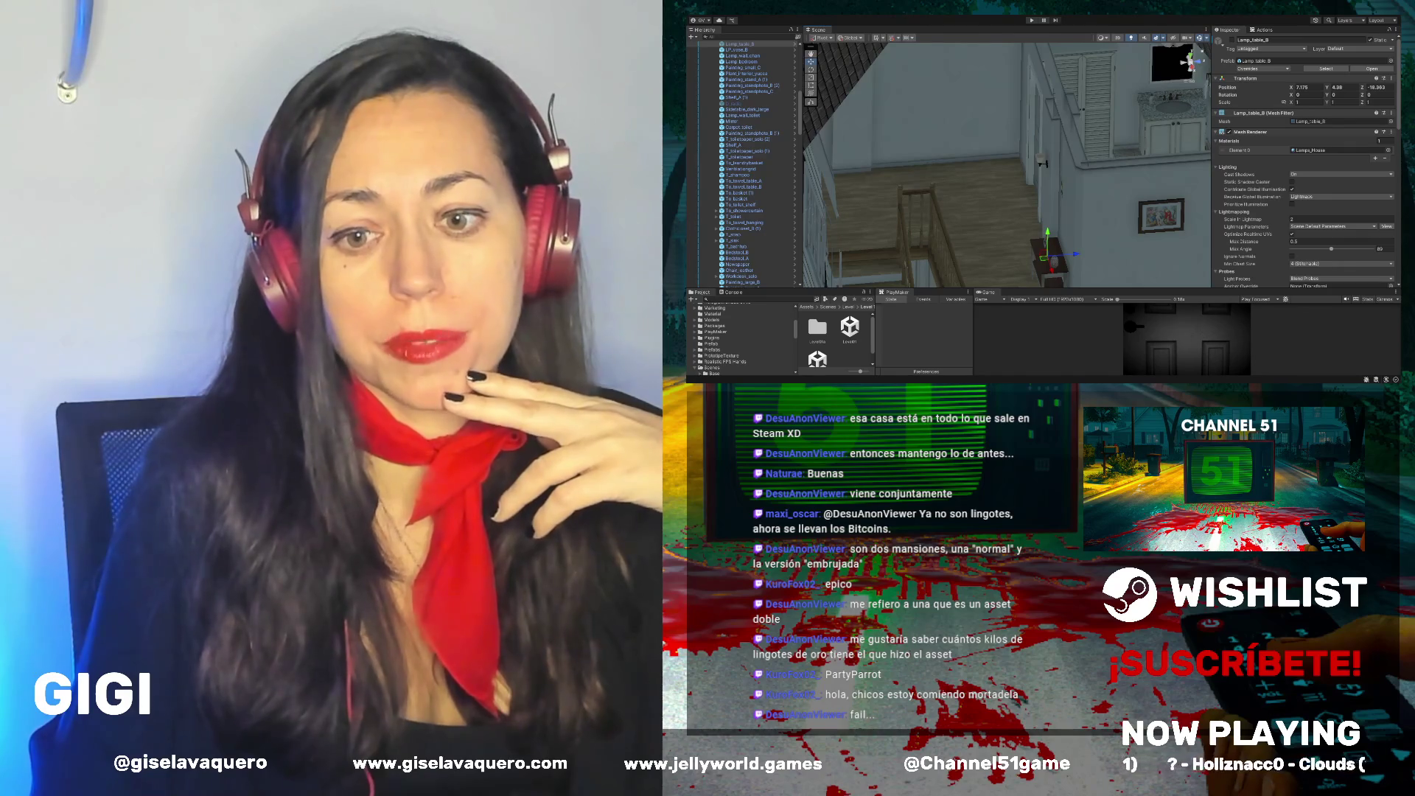
- Browse the 'lampara de los años 50' Google results, scrolling through vintage lamp images and listings
key(alt+Tab)
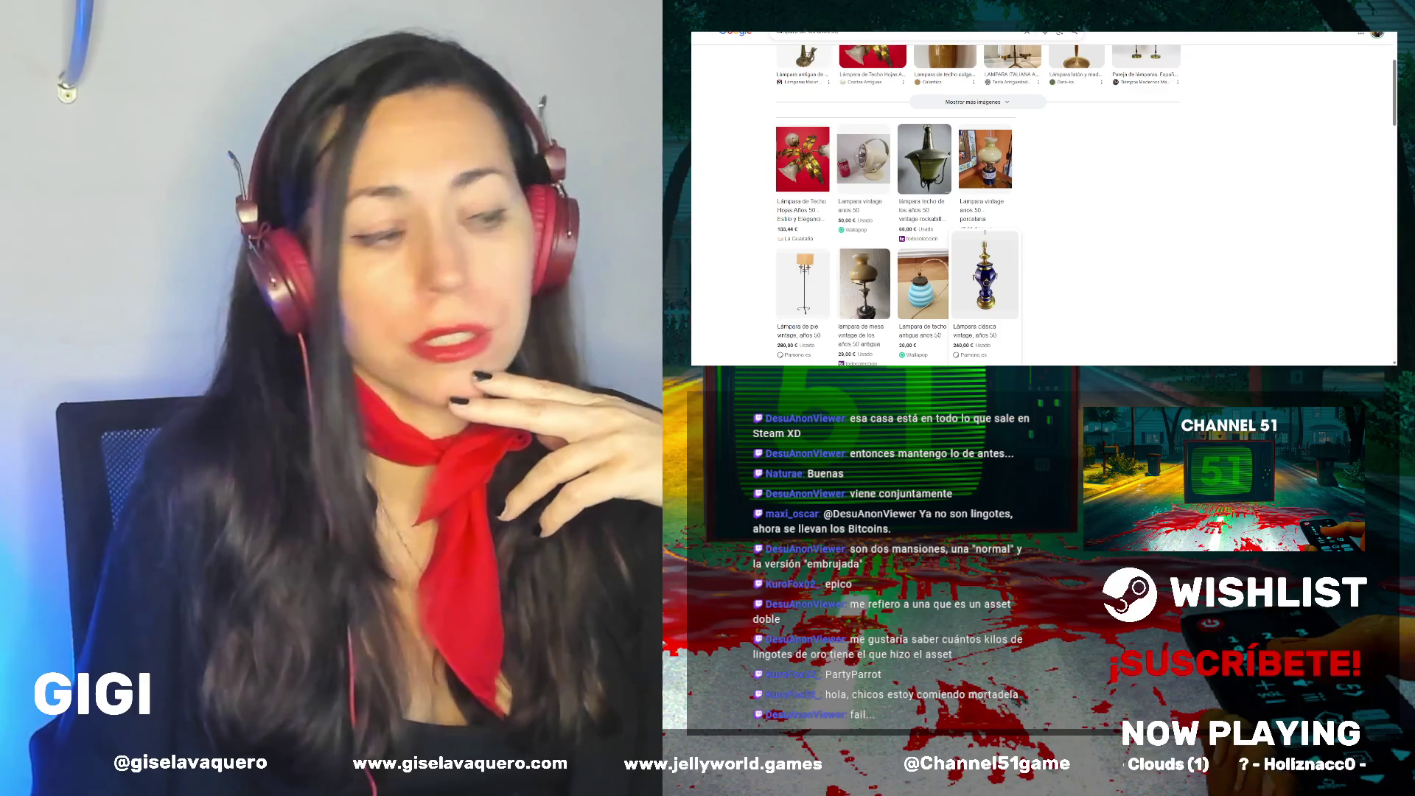
scroll(1043, 199, up, 5)
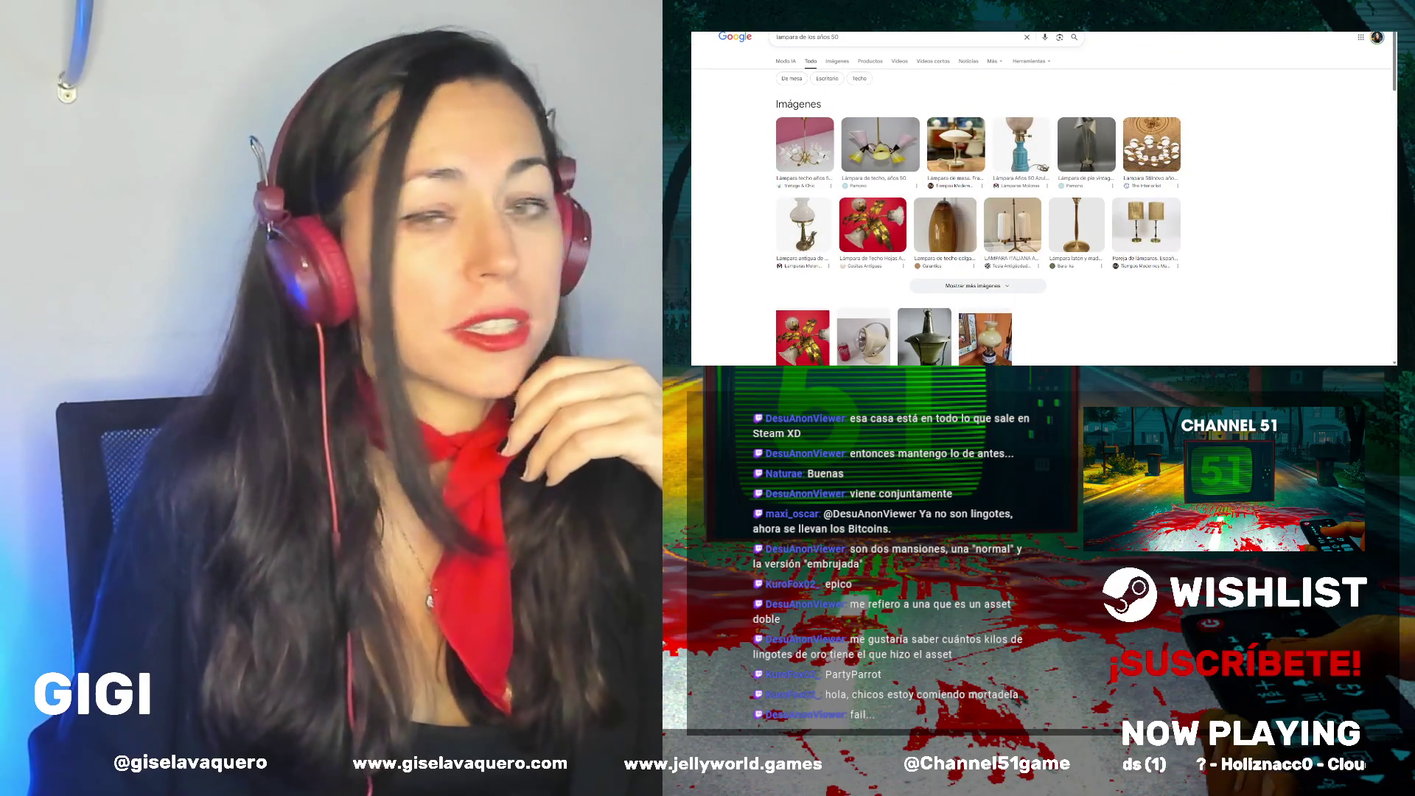
scroll(1044, 199, down, 10)
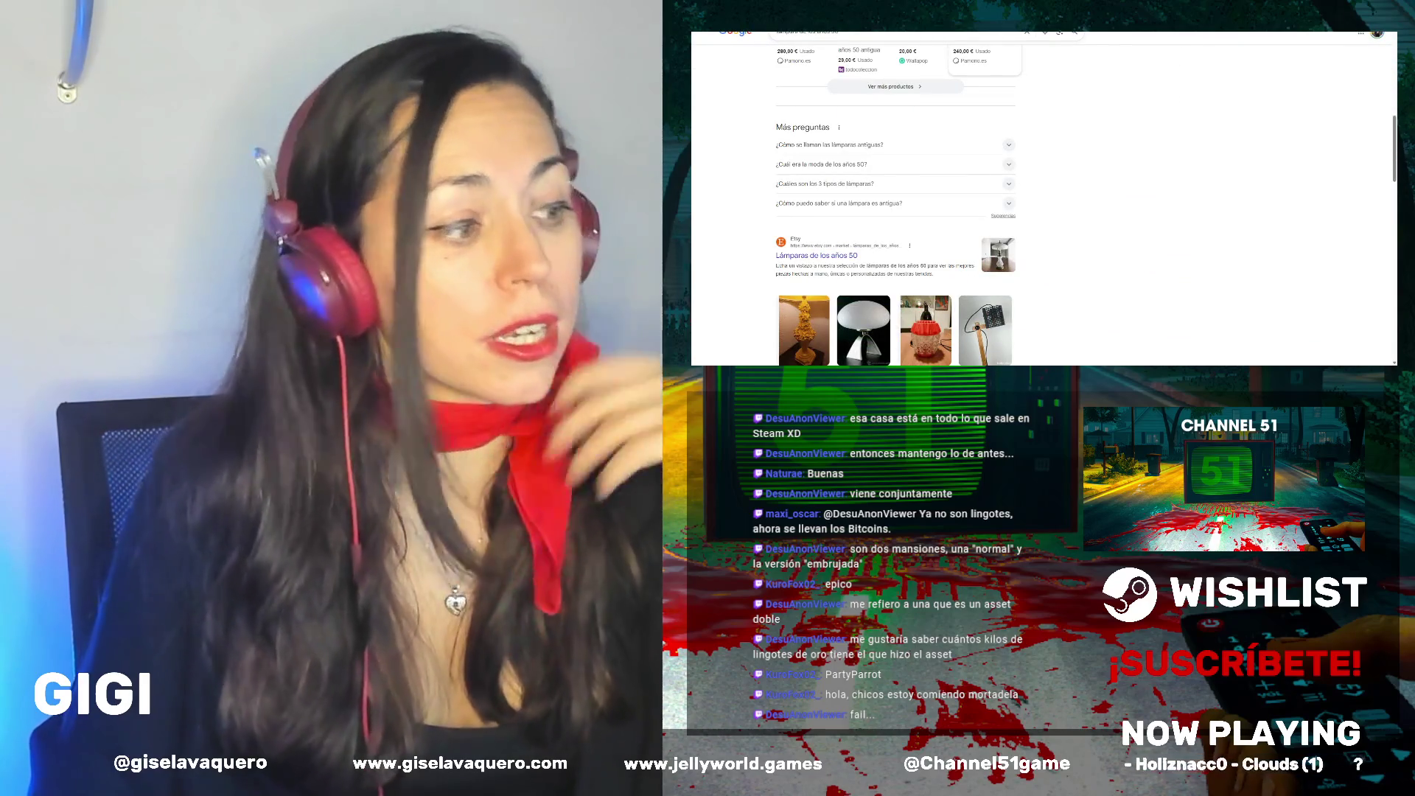
scroll(1044, 199, down, 5)
scroll(985, 155, down, 3)
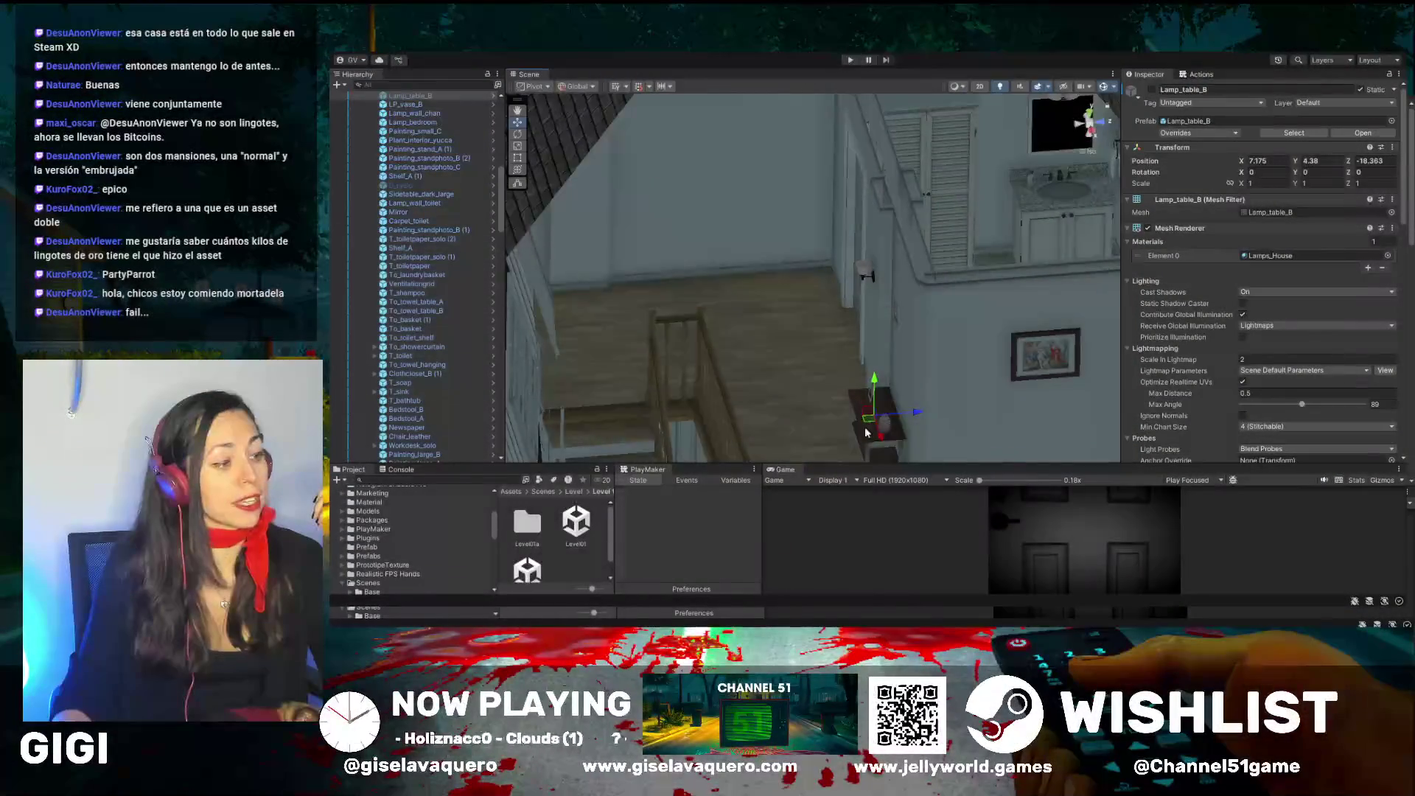
- Reactivate Lamp_table_B, then orbit over the landing floor to face the stair railing
drag(866, 432, 1012, 376)
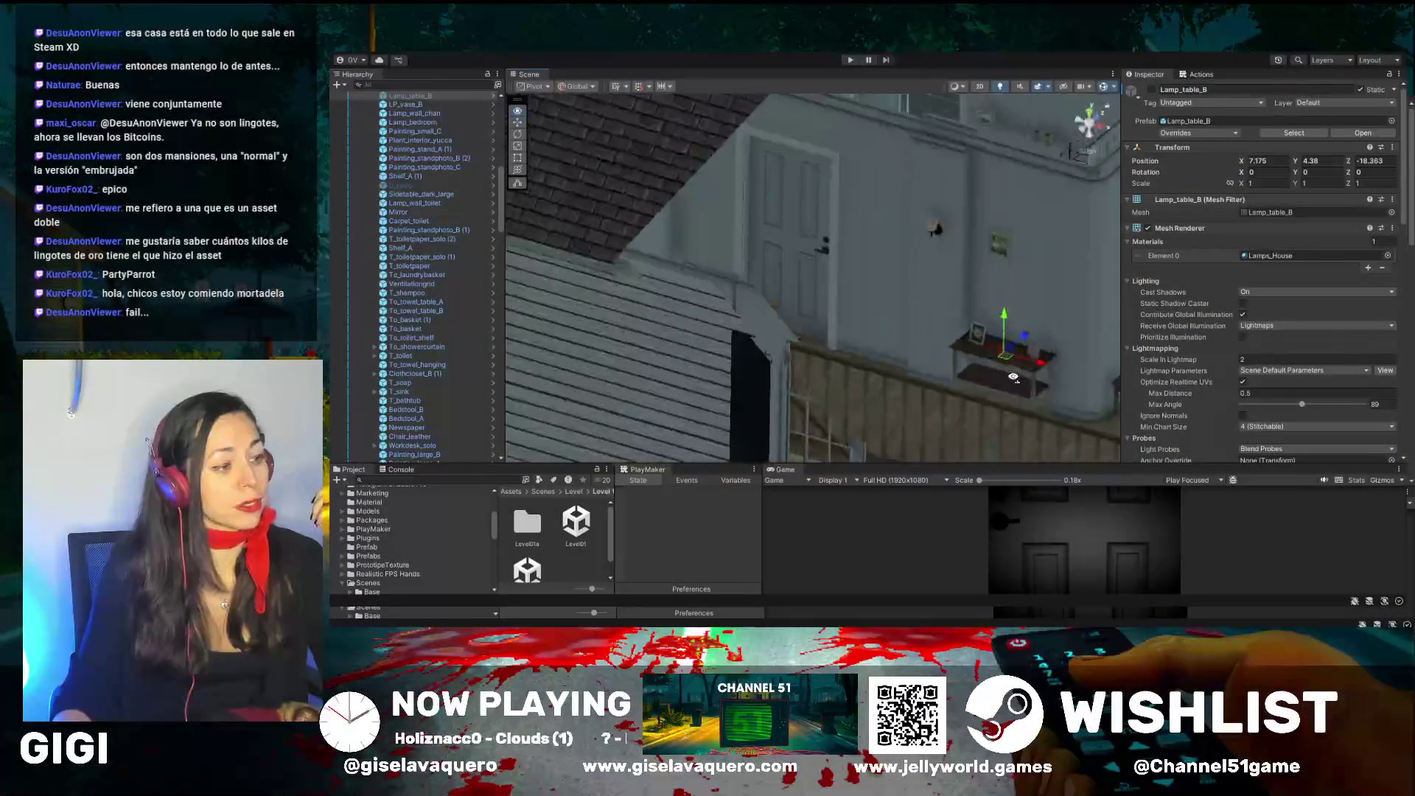
click(1152, 89)
scroll(1016, 379, up, 3)
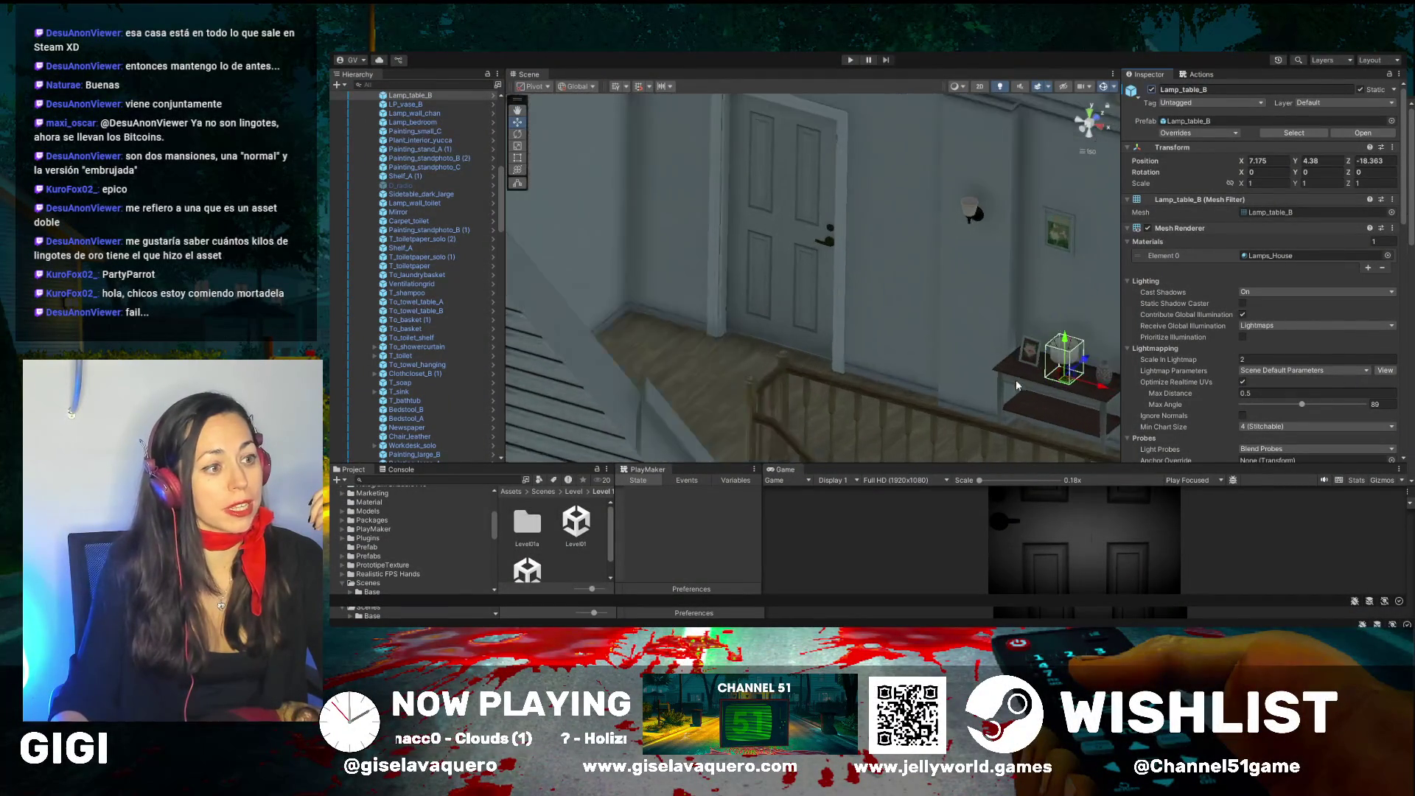
mouse_move(1036, 324)
mouse_down()
mouse_move(1059, 333)
mouse_move(925, 259)
mouse_move(918, 177)
mouse_up()
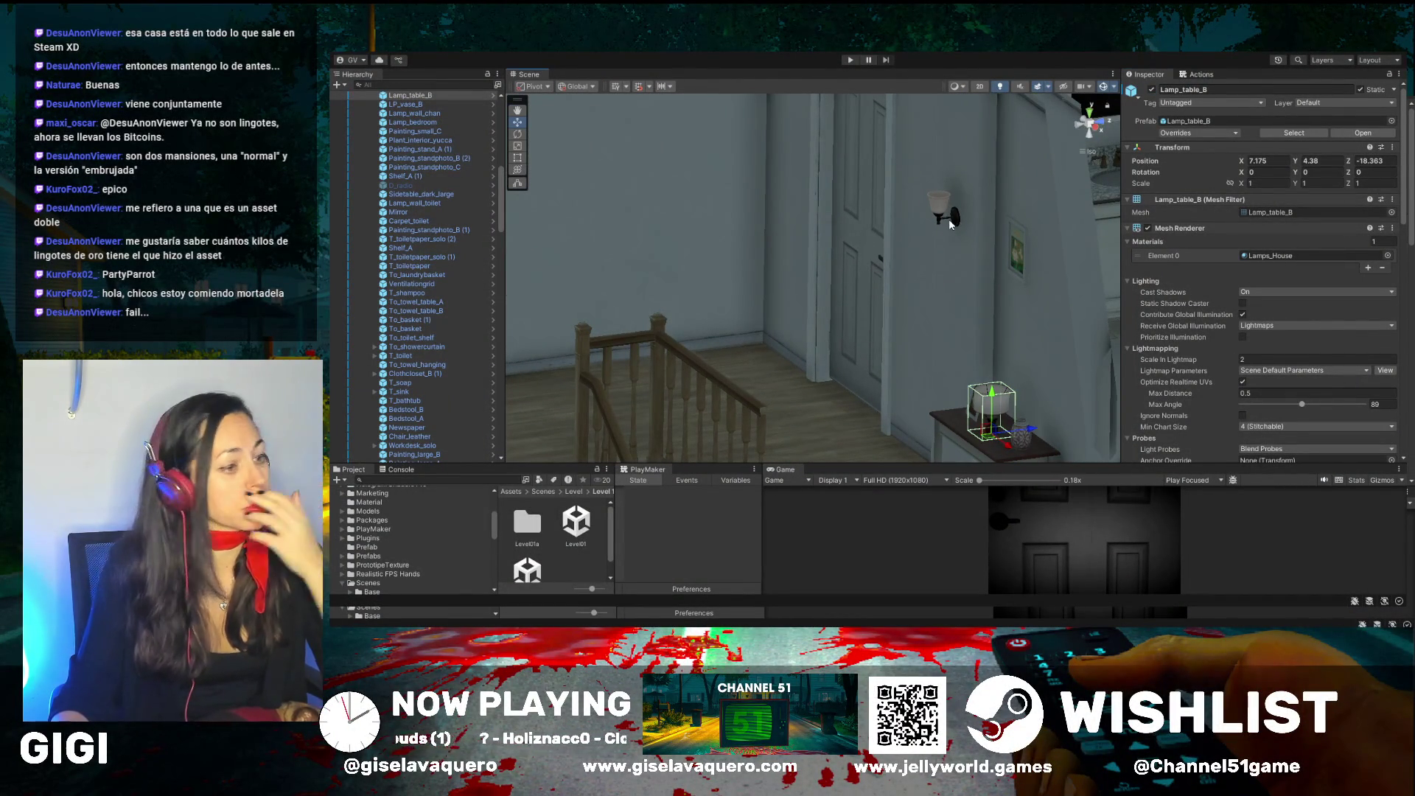
mouse_move(999, 397)
mouse_down()
mouse_move(690, 374)
mouse_move(590, 243)
mouse_up()
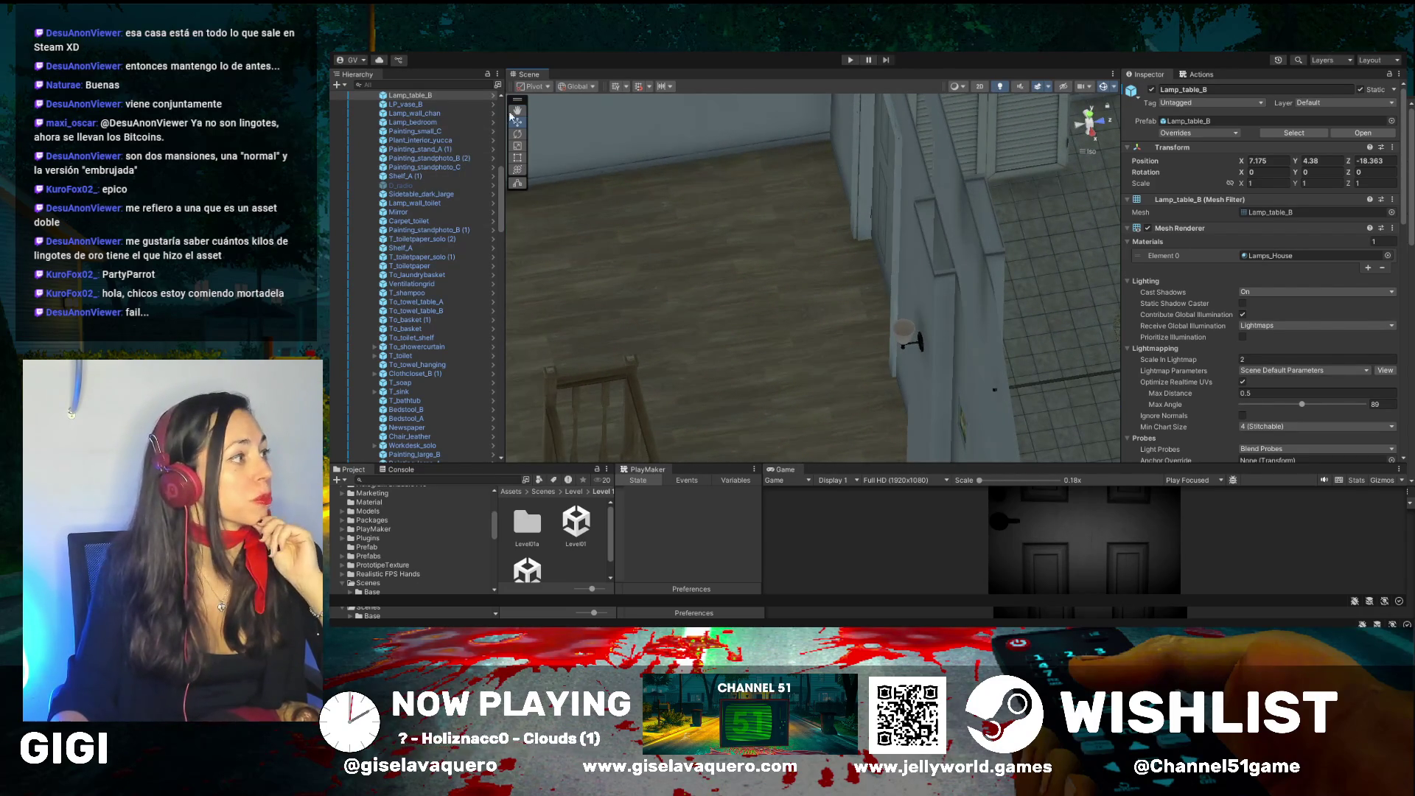
mouse_move(532, 119)
mouse_down()
mouse_move(887, 272)
mouse_move(842, 340)
mouse_move(757, 386)
mouse_move(771, 420)
mouse_move(779, 307)
mouse_up()
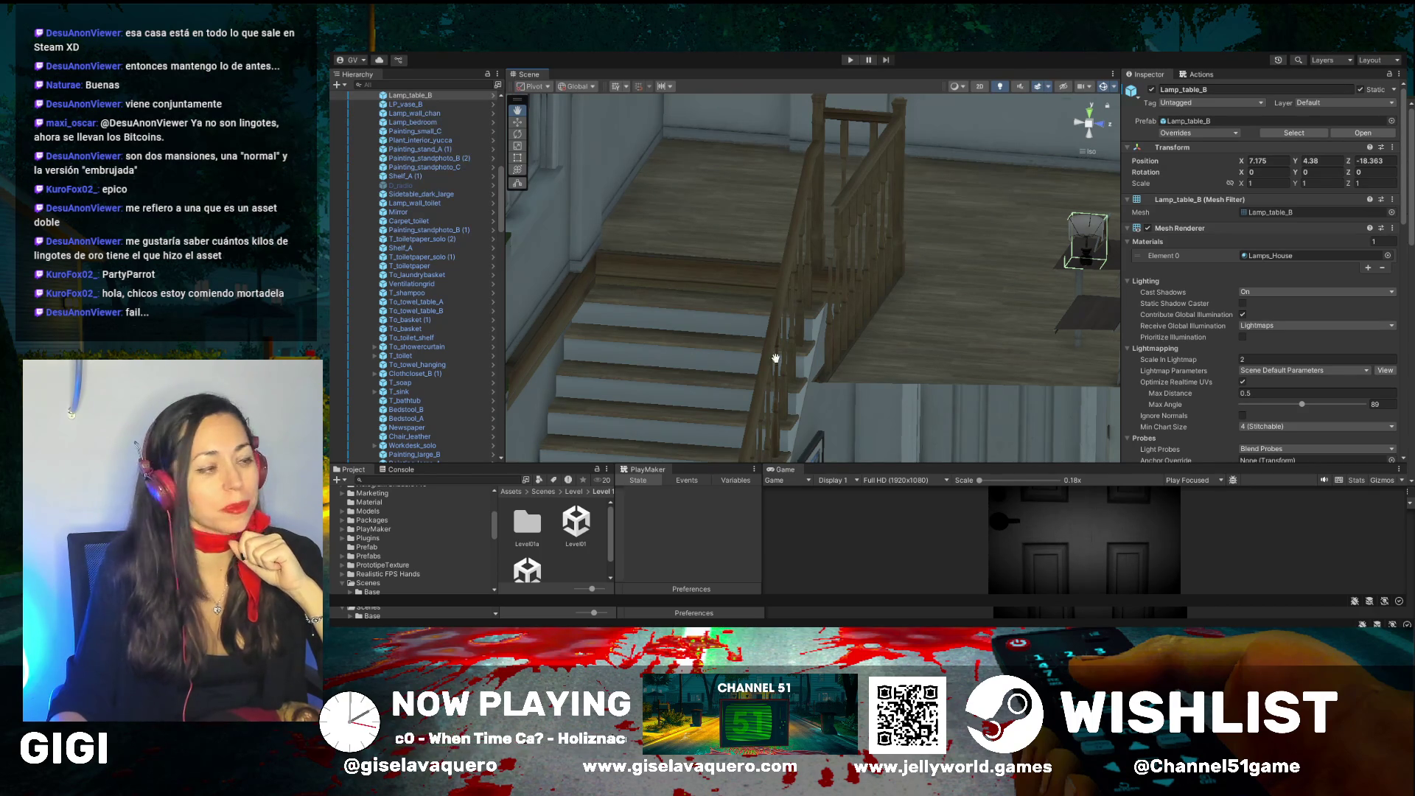
mouse_move(775, 358)
mouse_down()
mouse_move(818, 357)
mouse_move(752, 353)
mouse_move(826, 390)
mouse_move(877, 441)
mouse_up()
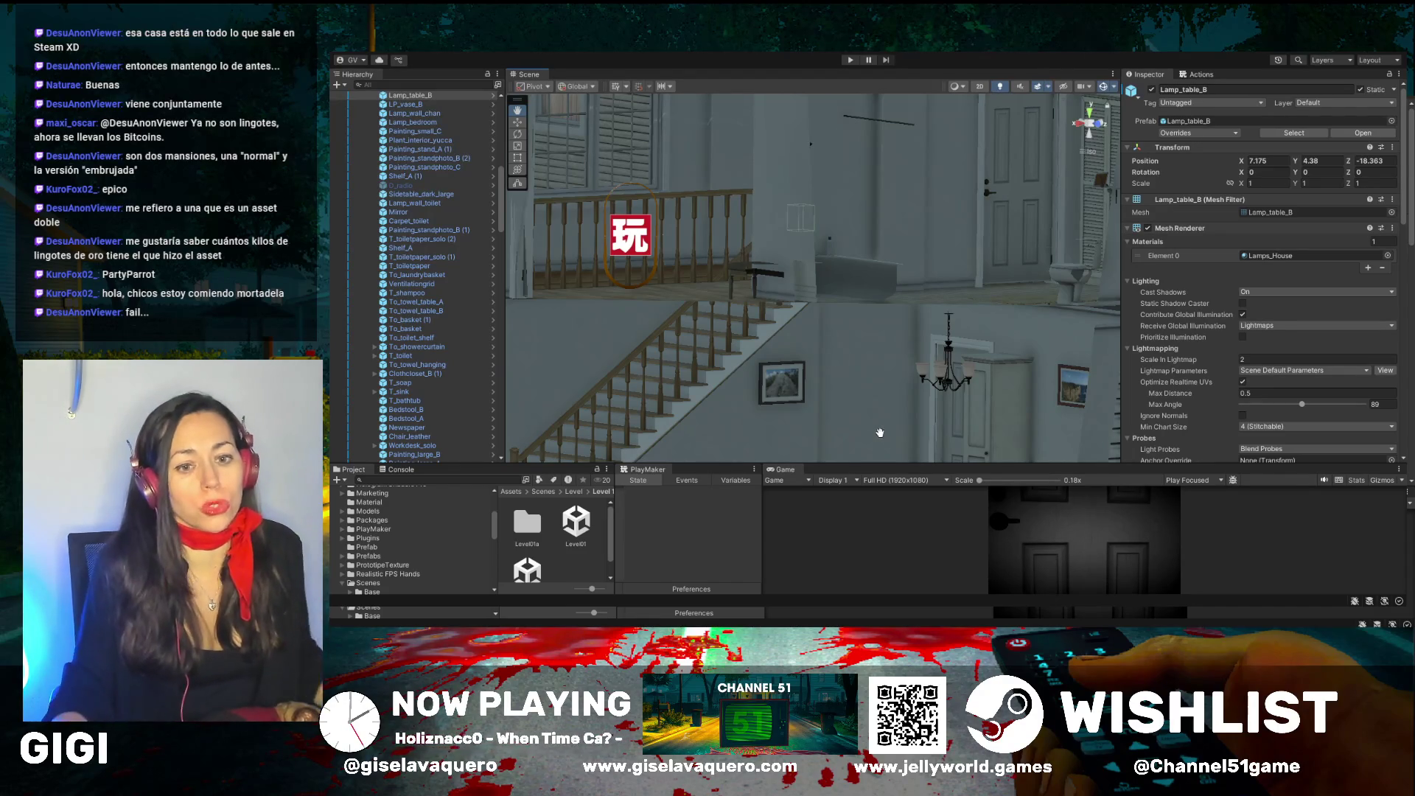
mouse_move(846, 410)
mouse_down()
mouse_move(831, 397)
mouse_move(837, 414)
mouse_move(939, 326)
mouse_move(891, 308)
mouse_move(866, 343)
mouse_up()
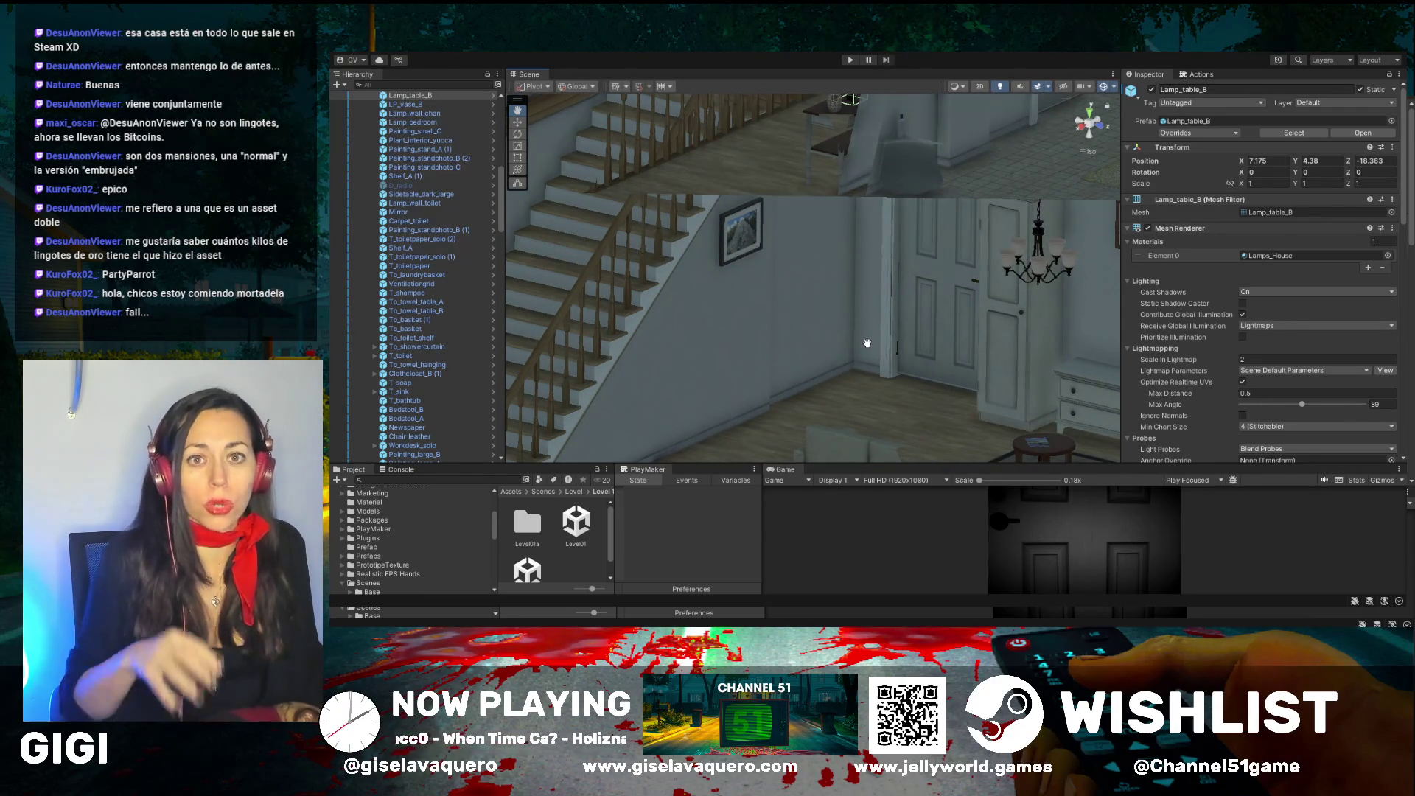
mouse_move(867, 342)
mouse_down()
mouse_move(887, 366)
mouse_move(809, 354)
mouse_move(847, 333)
mouse_move(727, 290)
mouse_move(815, 316)
mouse_move(853, 309)
mouse_move(817, 308)
mouse_move(948, 369)
mouse_move(843, 370)
mouse_move(789, 338)
mouse_move(784, 398)
mouse_move(808, 371)
mouse_move(927, 414)
mouse_move(808, 412)
mouse_up()
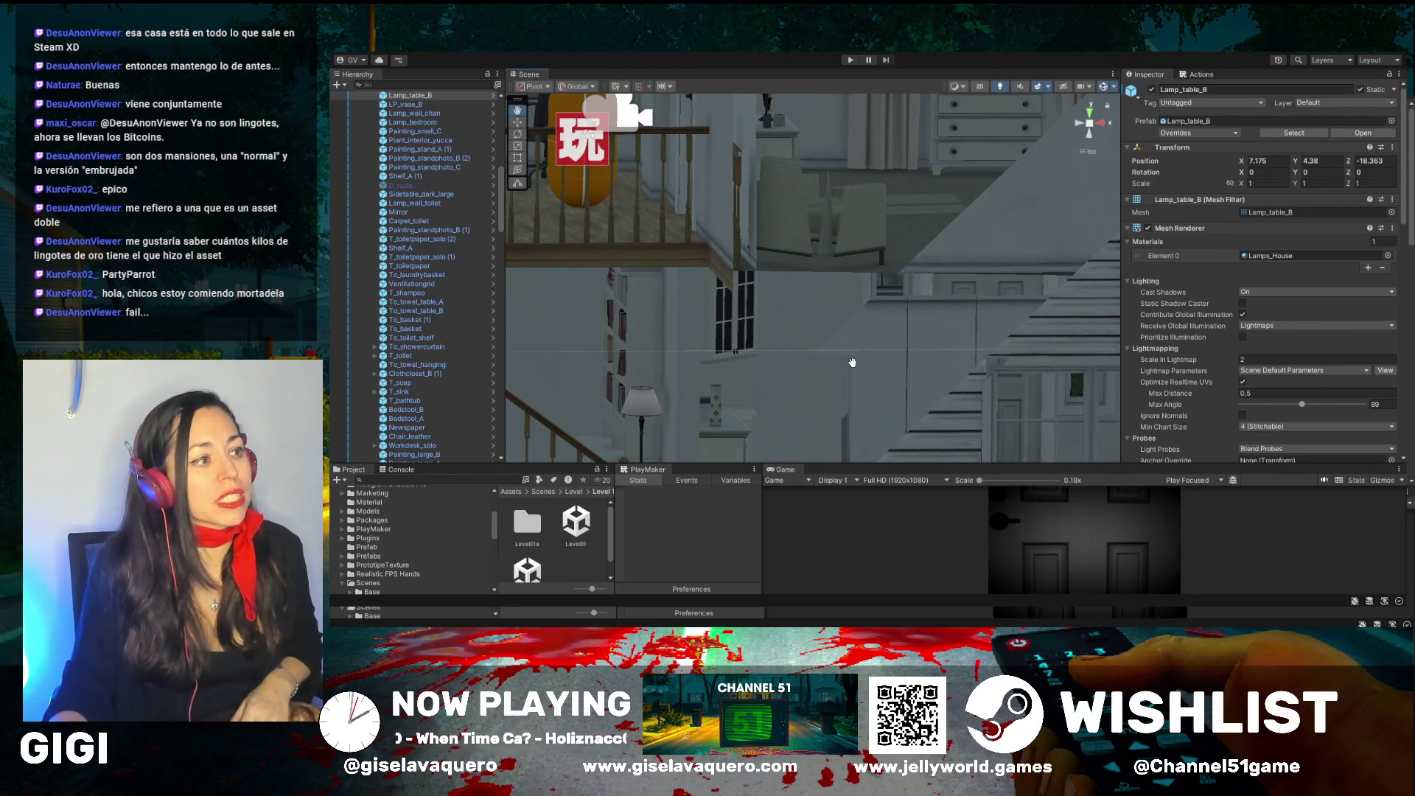
scroll(855, 368, up, 2)
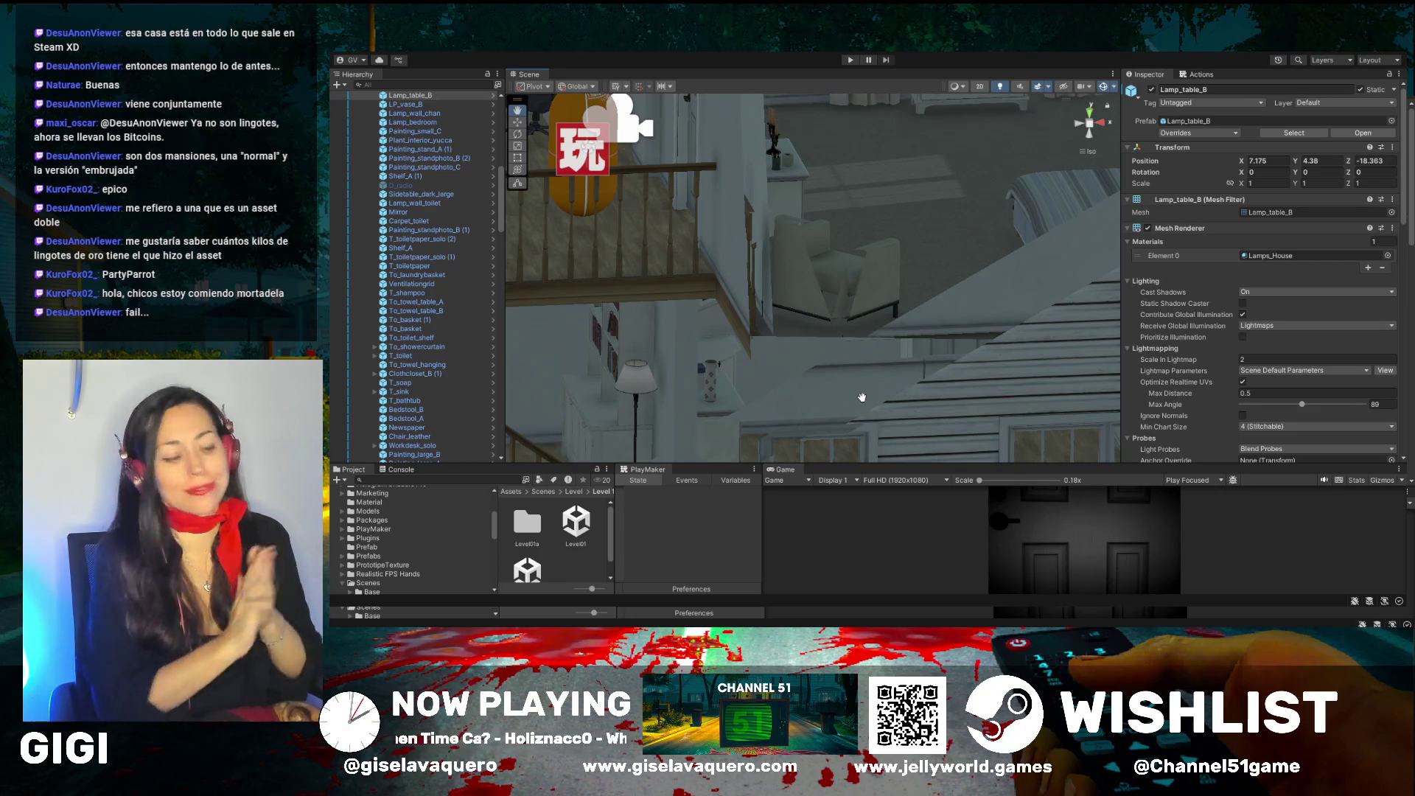